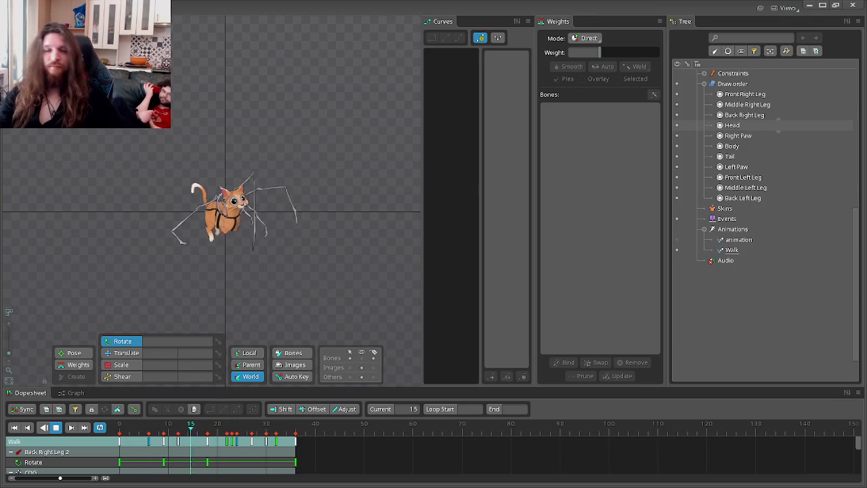
- Leave Spine for the Firefox window showing the Watch2Gether room
key("alt+Tab")
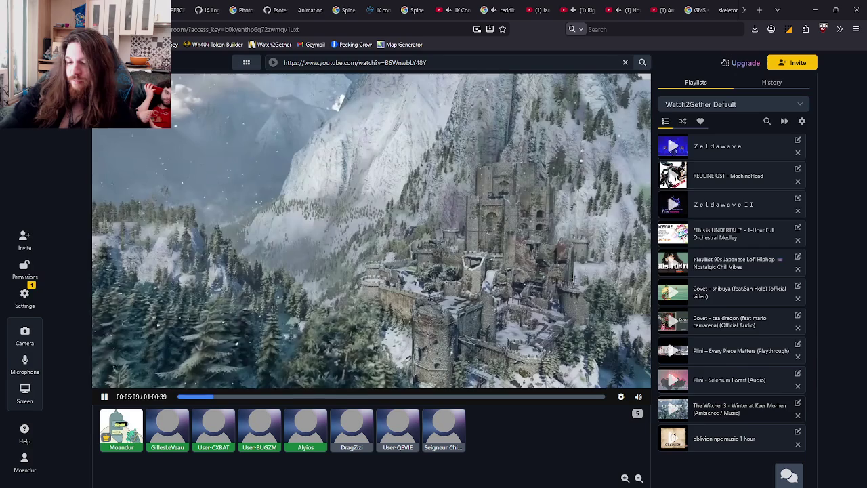
- Google 'spine 2d animation speed' in a new tab and open the 'Change the animation playback speed' thread
left_click(759, 10)
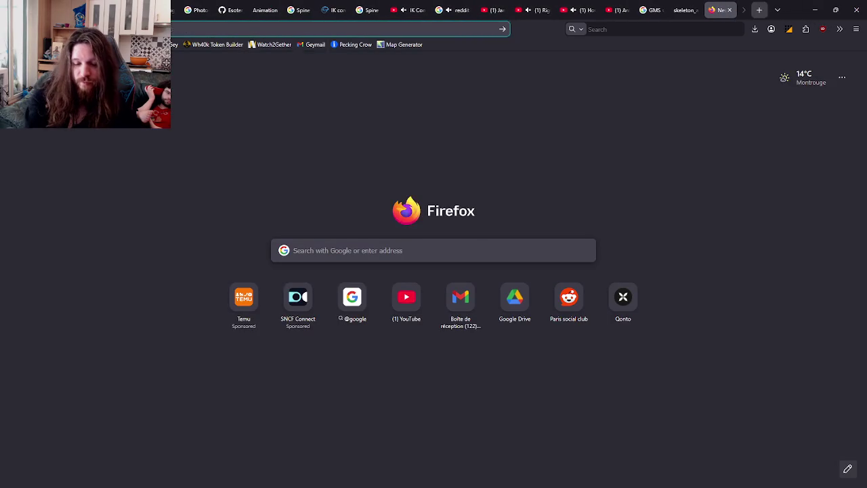
type("spine")
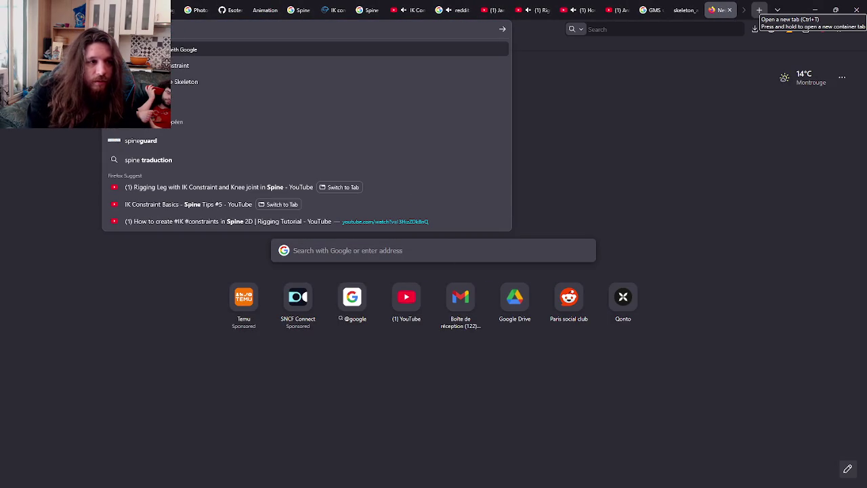
type(" 2d")
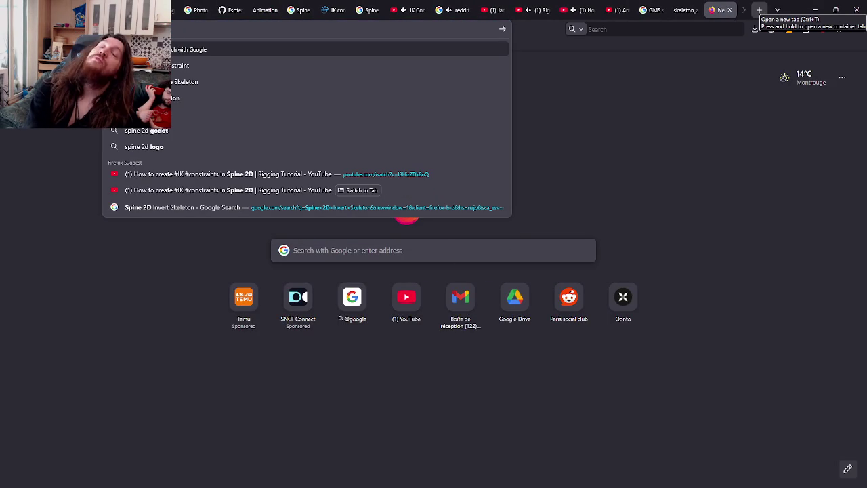
type("lo")
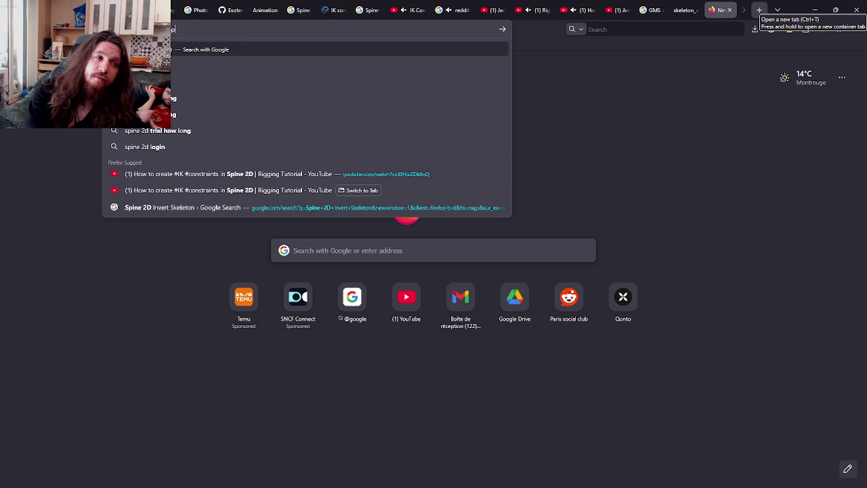
key("BackSpace")
type("animation speed")
key("Return")
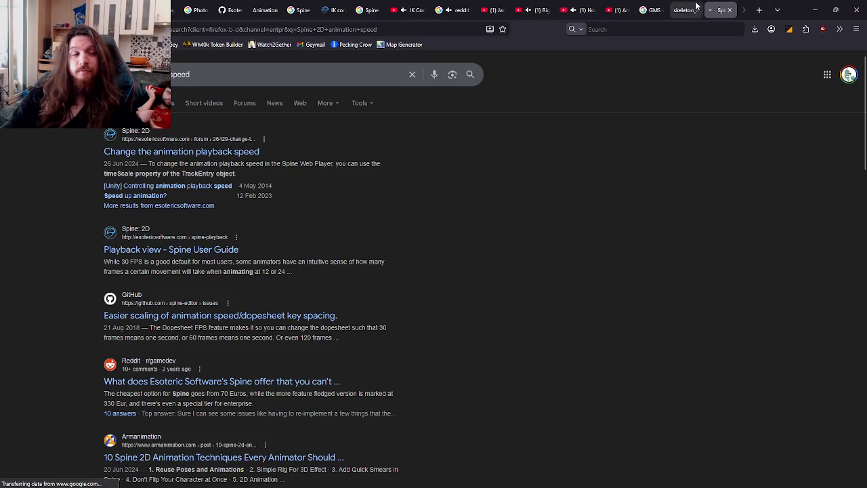
left_click(244, 151)
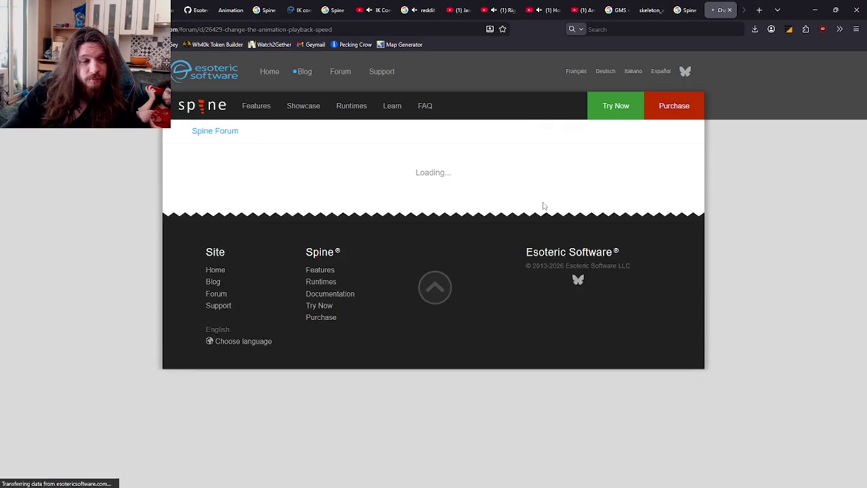
scroll(517, 191, "down", 3)
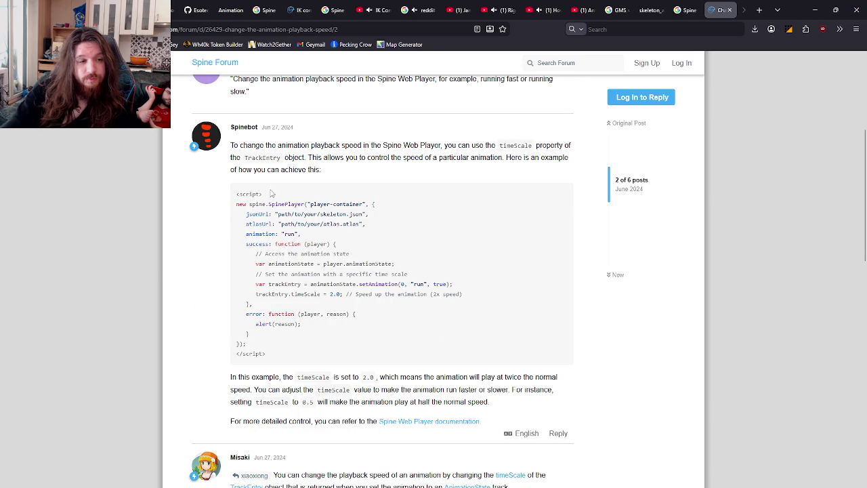
scroll(271, 194, "down", 3)
scroll(331, 191, "down", 3)
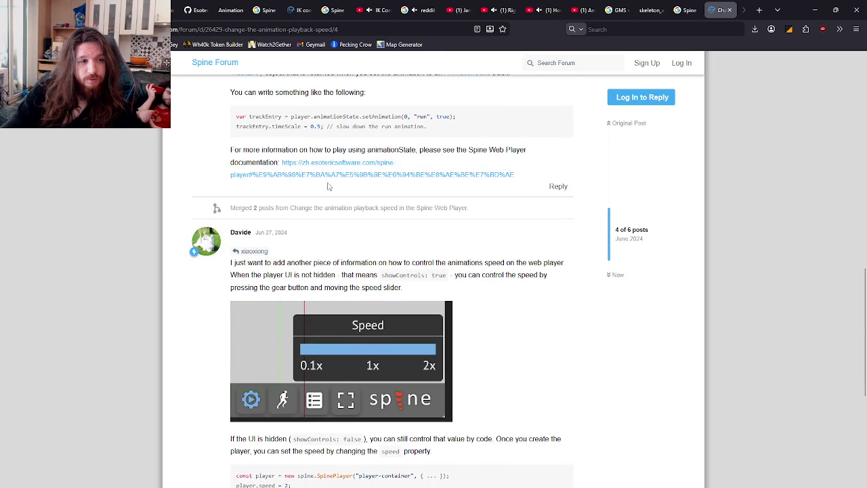
scroll(328, 187, "down", 2)
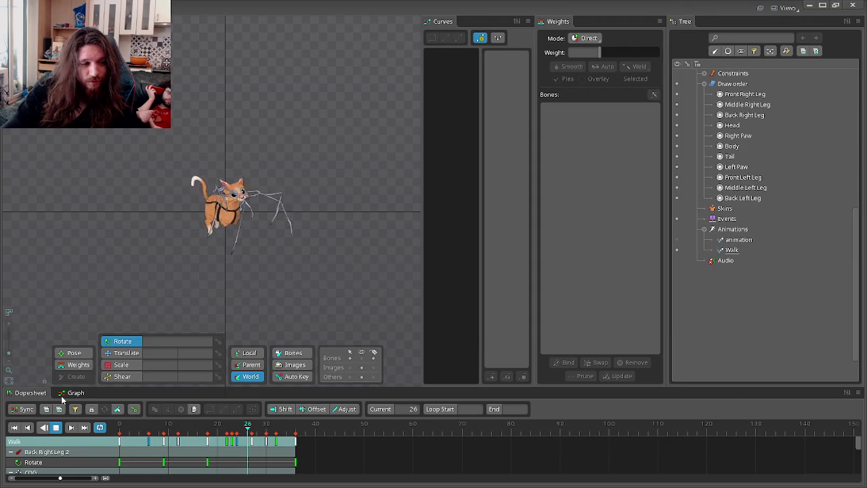
key("alt+Tab")
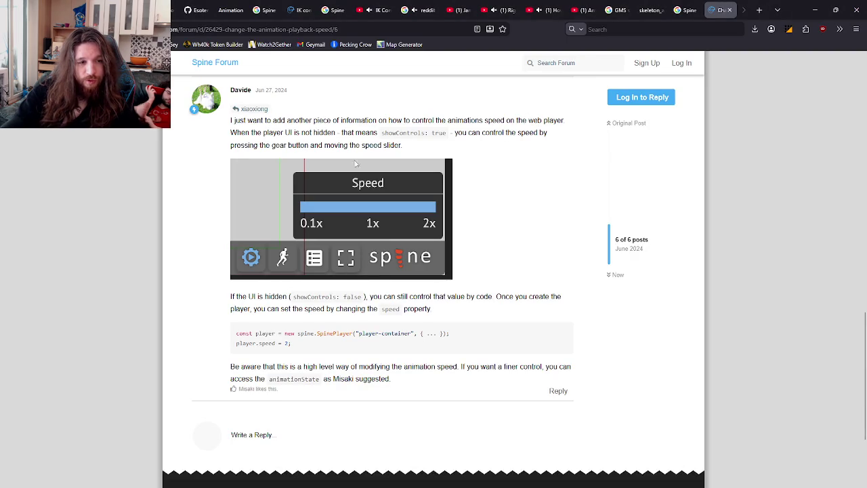
left_click(730, 10)
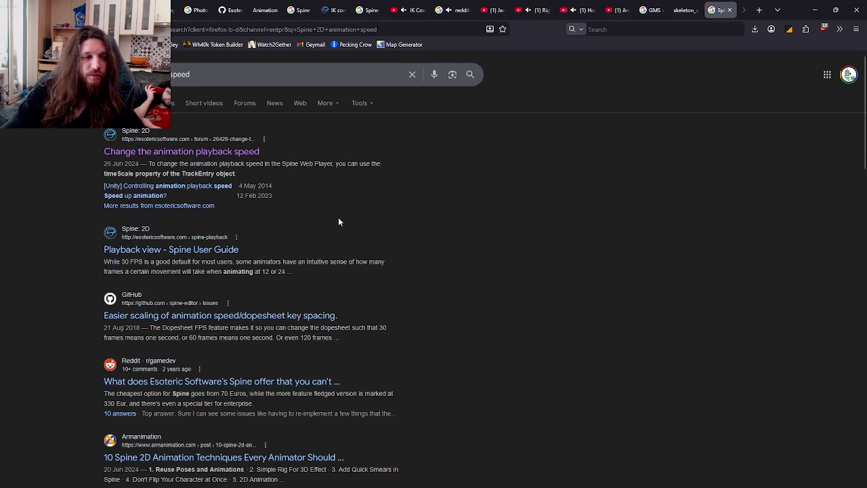
- Switch to Discord and open the direct-message conversations
key("alt+Tab")
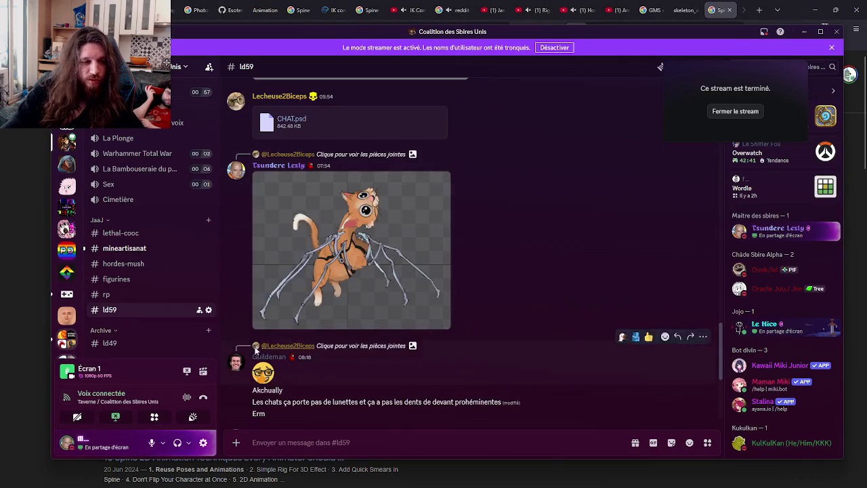
scroll(136, 251, "up", 5)
scroll(144, 210, "up", 3)
scroll(144, 210, "down", 5)
scroll(66, 244, "down", 3)
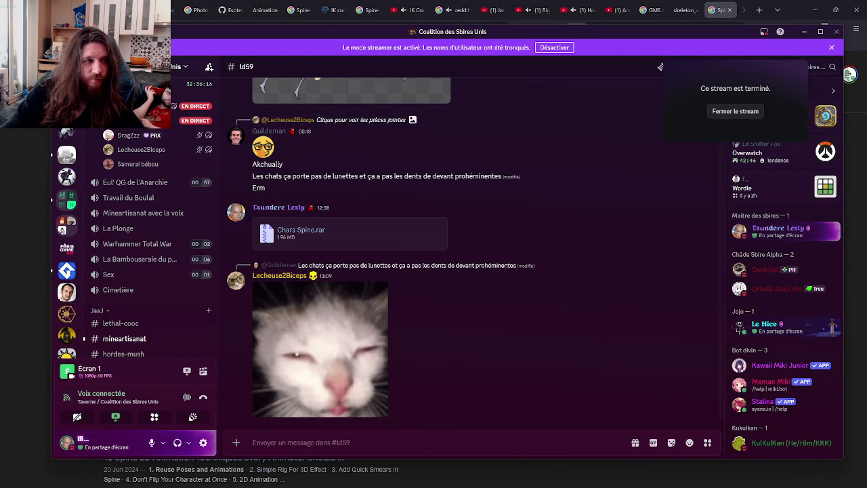
left_click(66, 94)
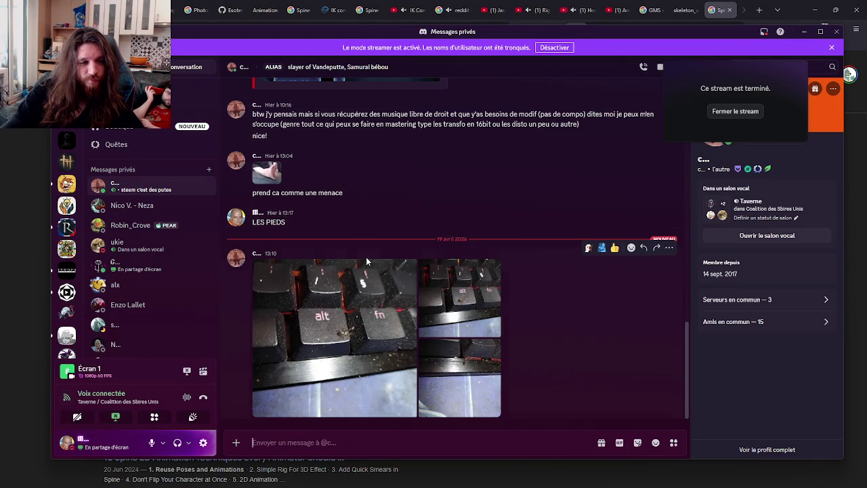
- Browse the shared keyboard photos, including the spider one, then close the photo viewer
left_click(353, 311)
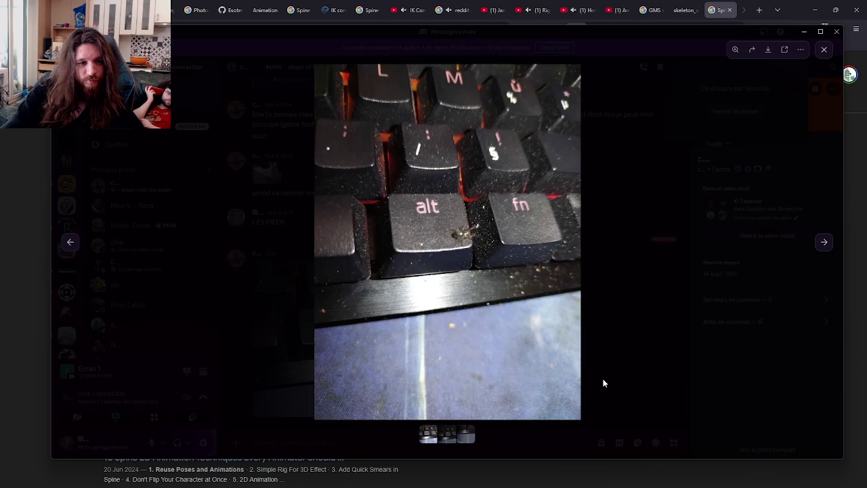
left_click(603, 382)
left_click(474, 318)
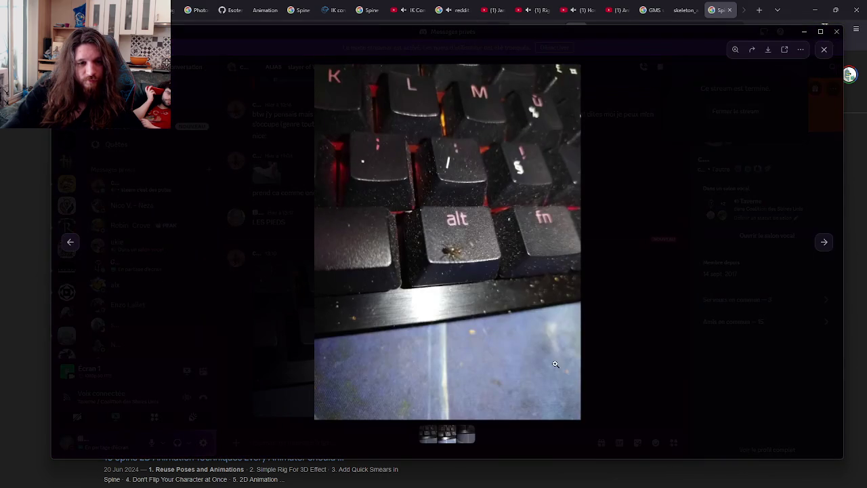
left_click(618, 389)
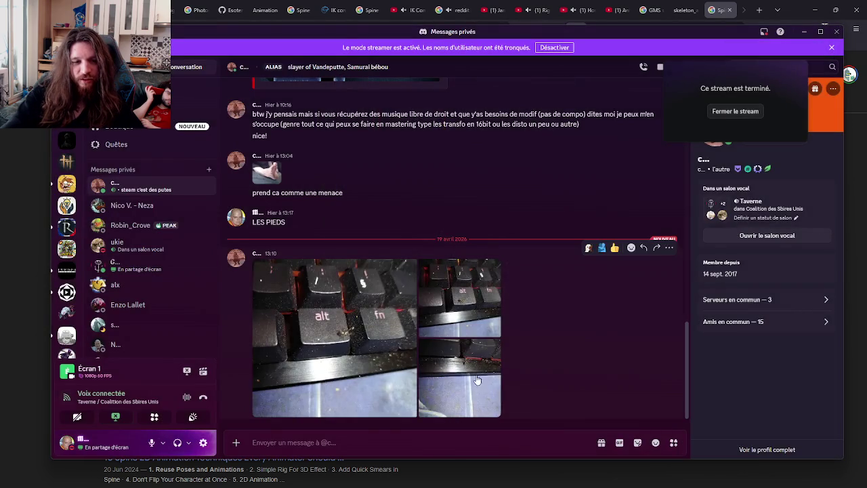
left_click(475, 380)
left_click(640, 371)
left_click(300, 310)
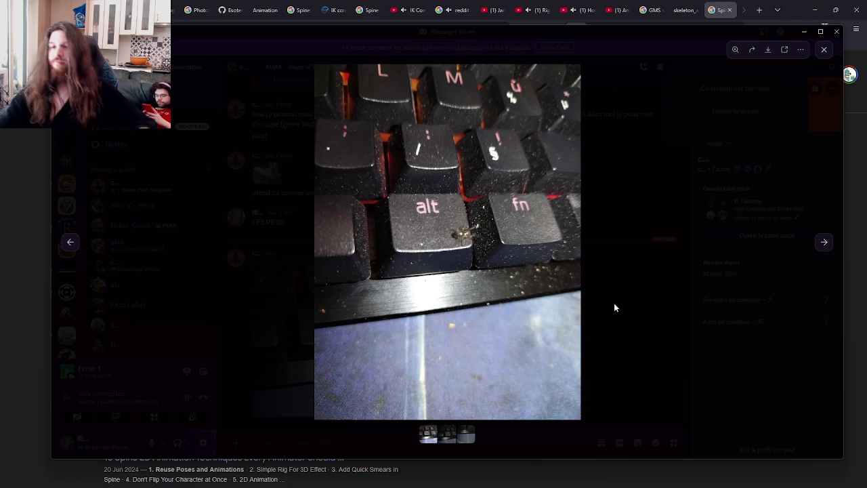
left_click(677, 250)
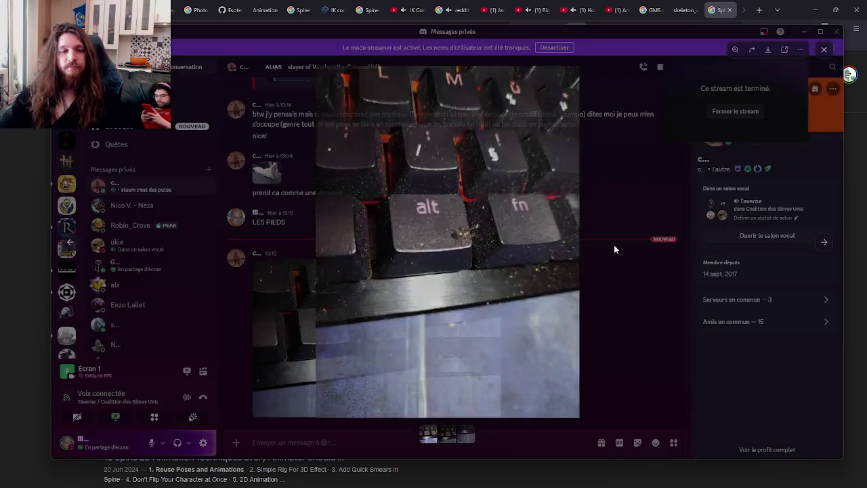
- Scroll the server list and open the Coalition des Sbires Unis server
scroll(73, 216, "down", 2)
scroll(73, 210, "down", 2)
scroll(73, 208, "down", 2)
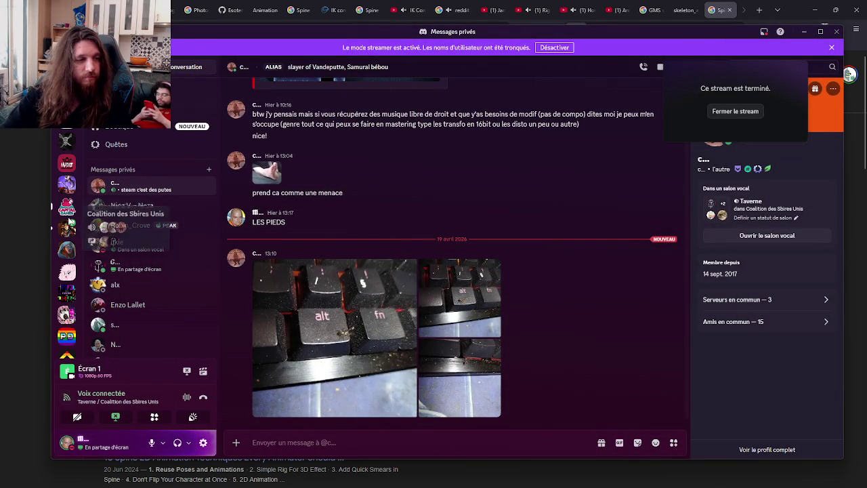
left_click(68, 209)
- Skim the forum thread on animation playback speed in Firefox, then return to the search results
key("alt+Tab")
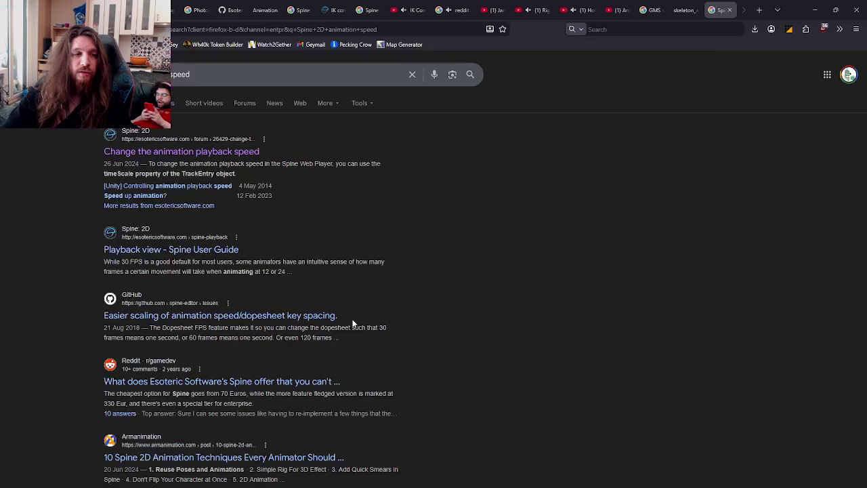
key("alt+Tab")
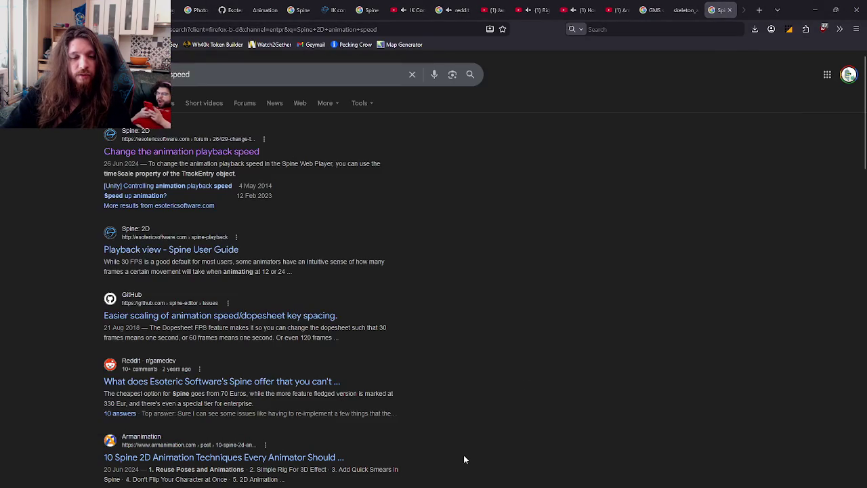
left_click(187, 187)
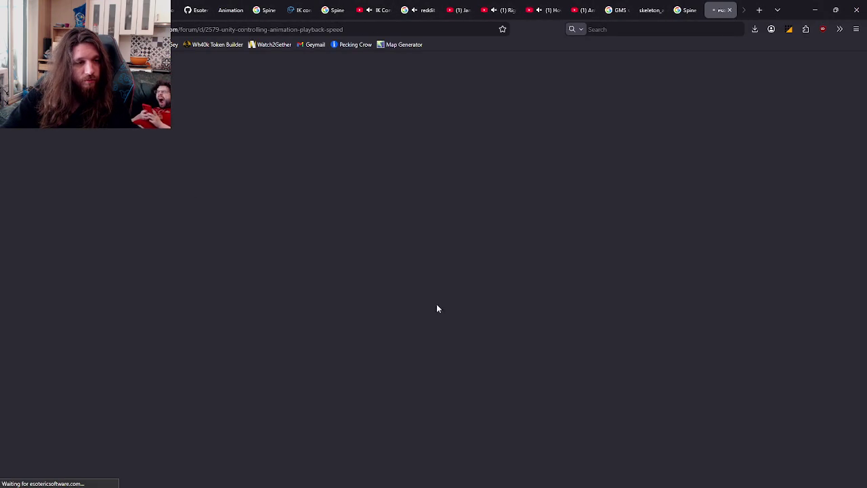
scroll(393, 281, "down", 3)
scroll(393, 281, "down", 4)
scroll(394, 281, "down", 3)
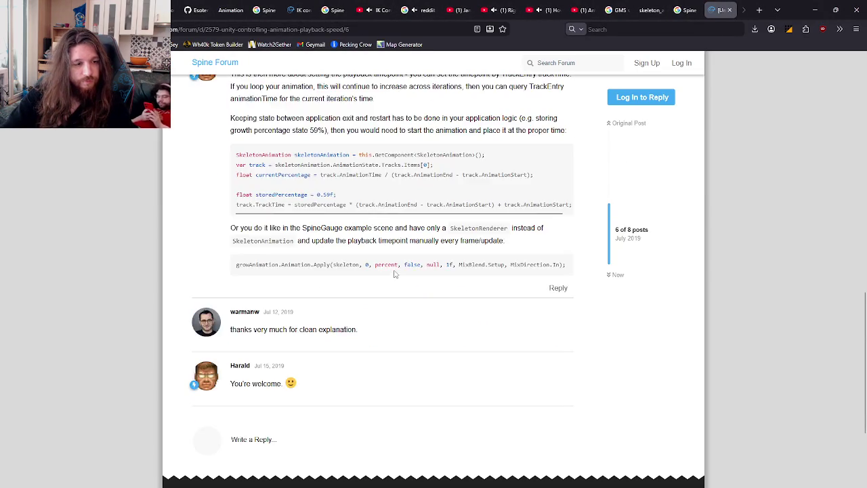
key("alt+Left")
key("ctrl+s")
left_click(400, 220)
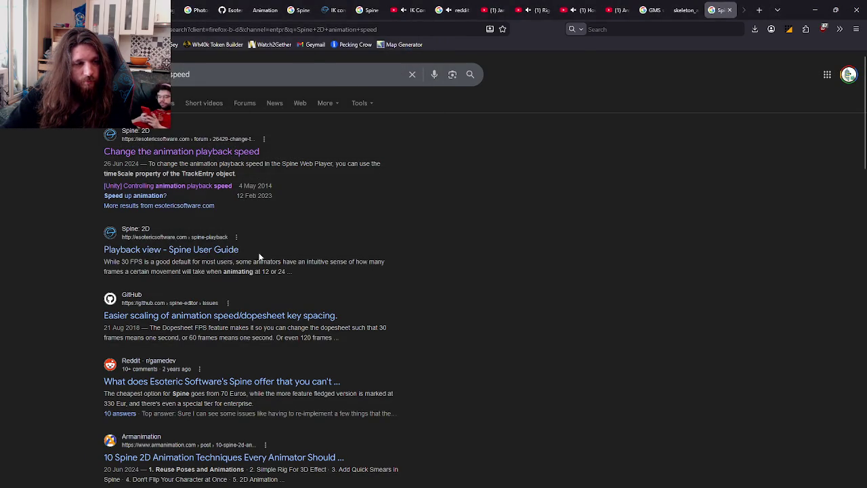
- Read the Spine User Guide's Playback view page, then return to the Spine editor
left_click(209, 267)
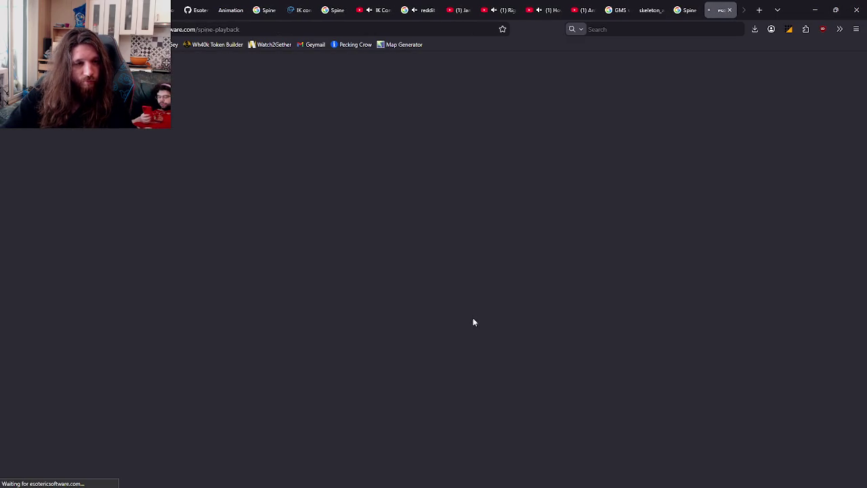
scroll(396, 169, "down", 1)
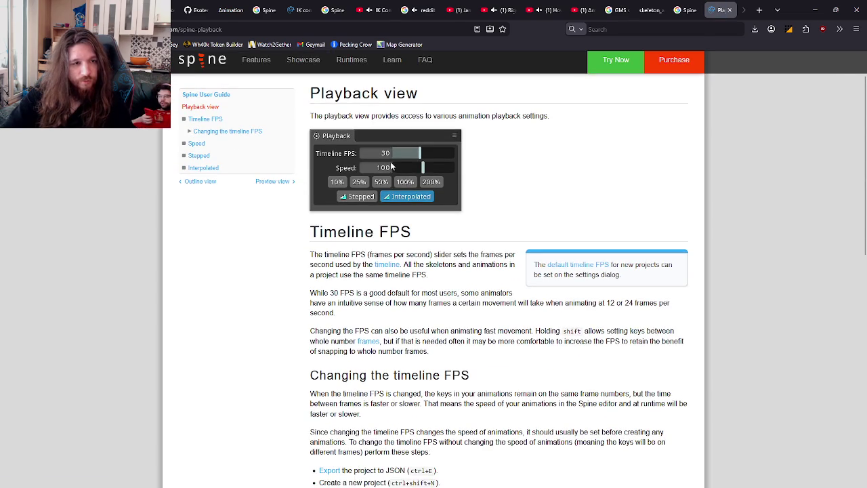
key("alt+Left")
key("alt+Tab")
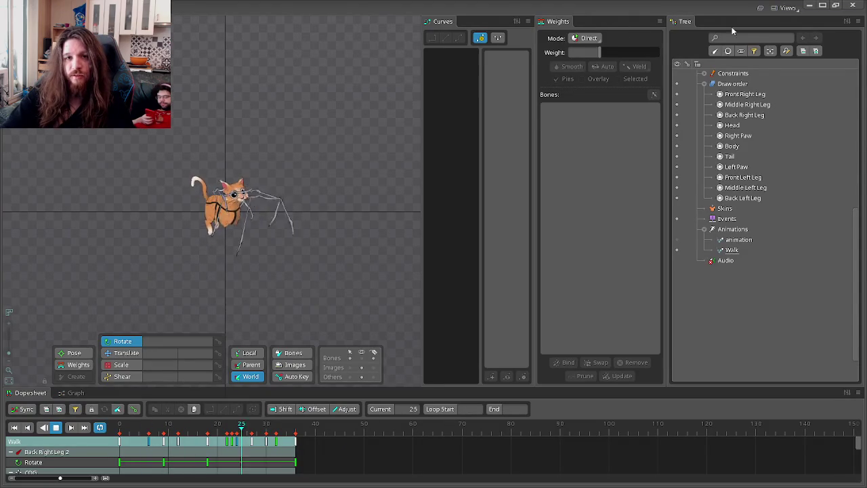
- Show the Playback view and try preview speeds of about 200%, 100% and 25%
left_click(790, 9)
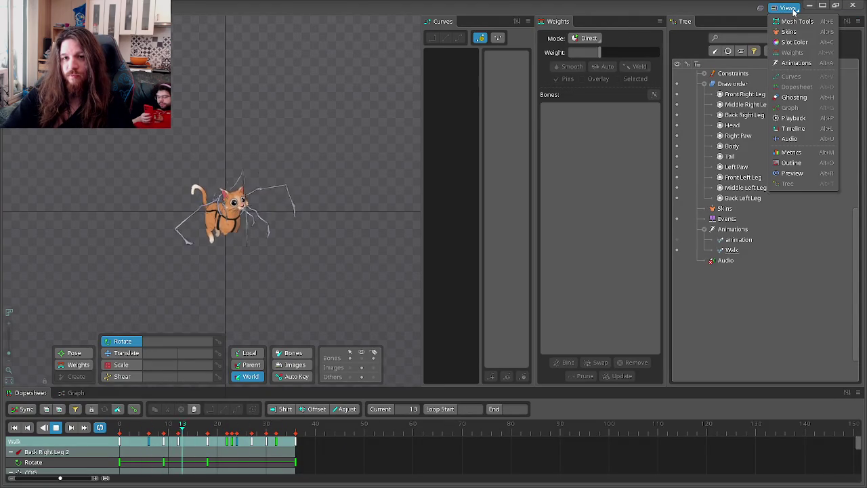
left_click(793, 118)
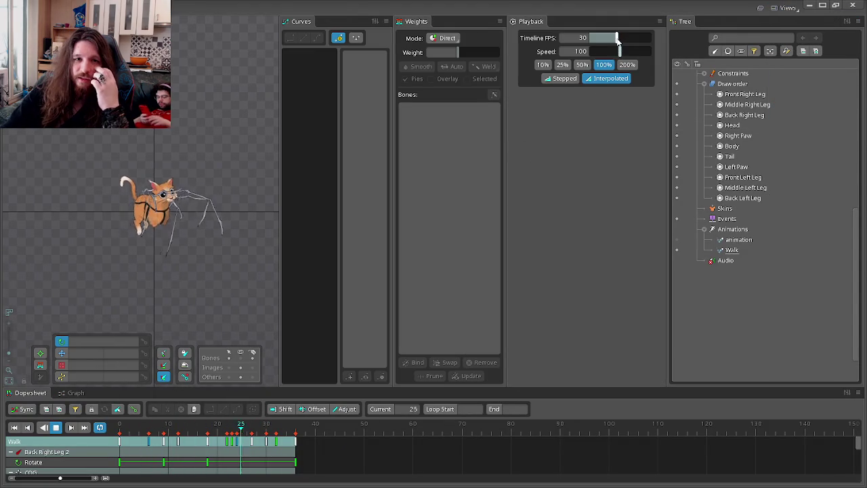
left_click_drag(621, 51, 655, 55)
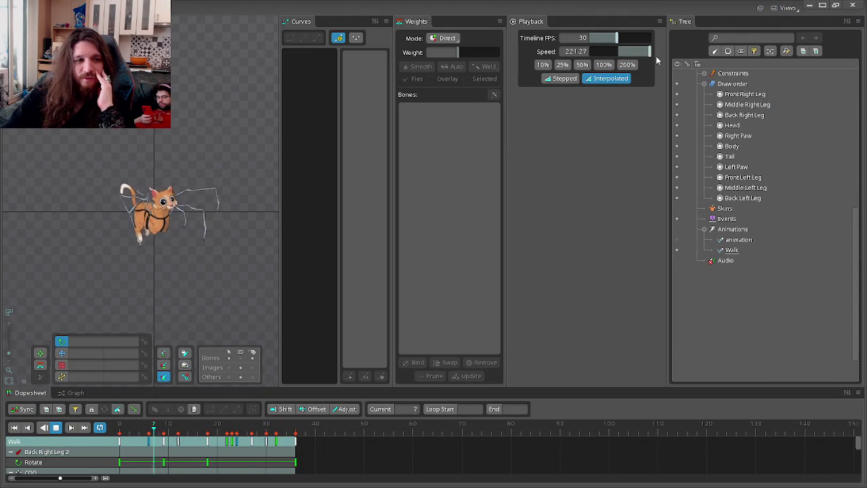
left_click(599, 65)
left_click(568, 66)
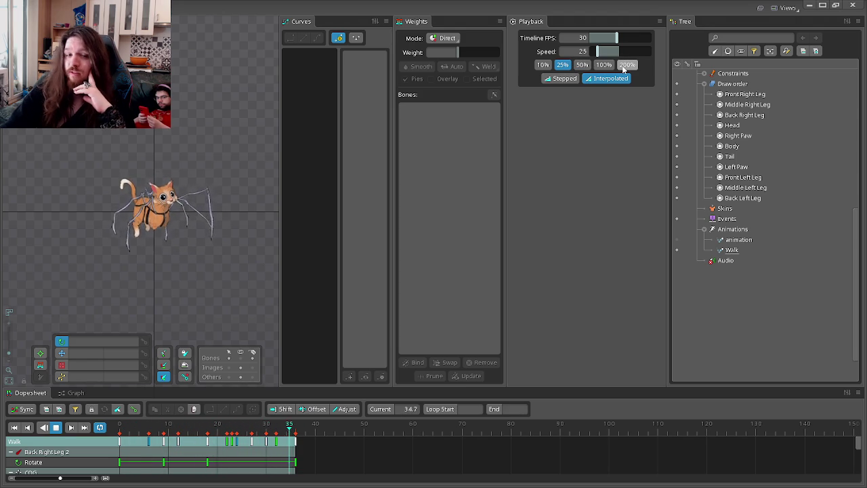
- Preview at 200%, reset to 100%, and close the Playback and Weights panels
left_click(623, 65)
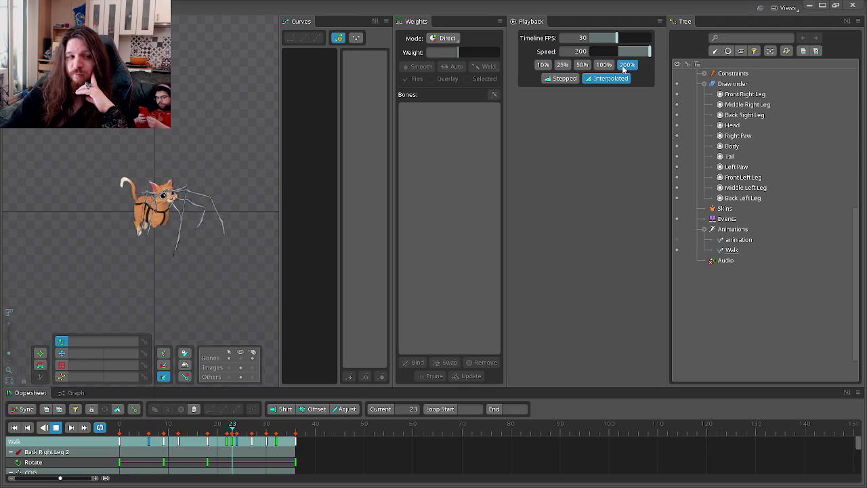
left_click(604, 65)
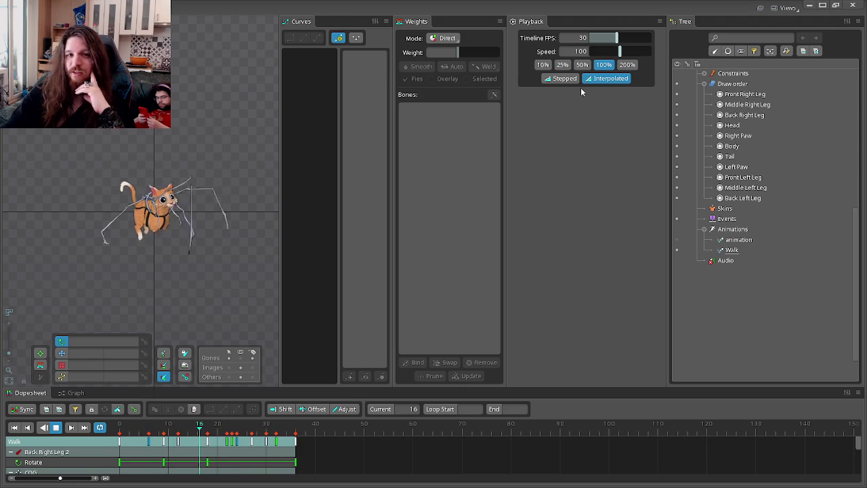
left_click(649, 21)
left_click(649, 22)
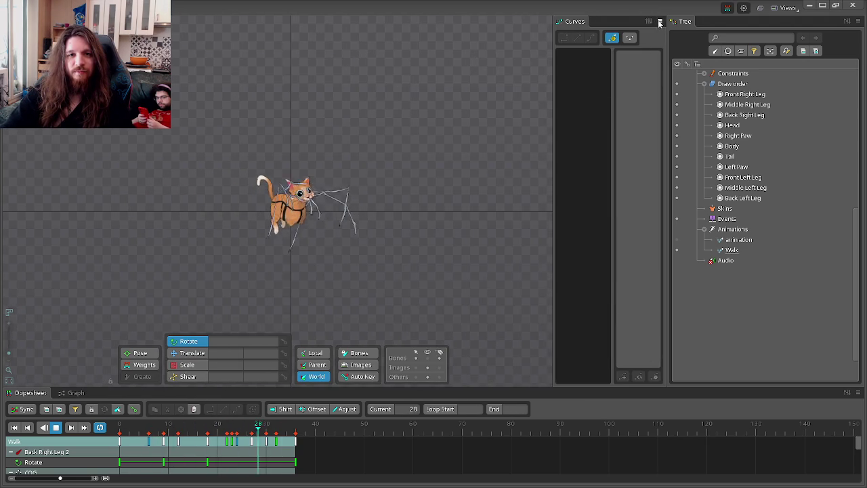
- Close the Curves panel, zoom the viewport, and switch over to Firefox
left_click(648, 21)
scroll(438, 168, "up", 3)
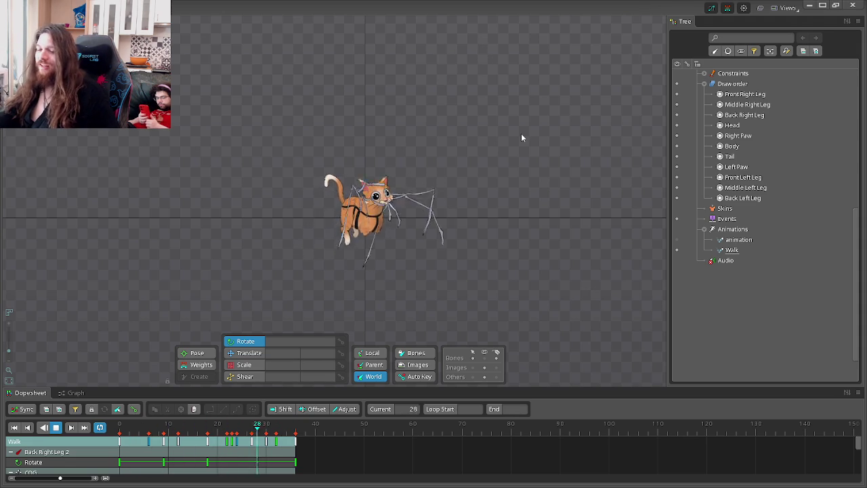
key("alt+Tab")
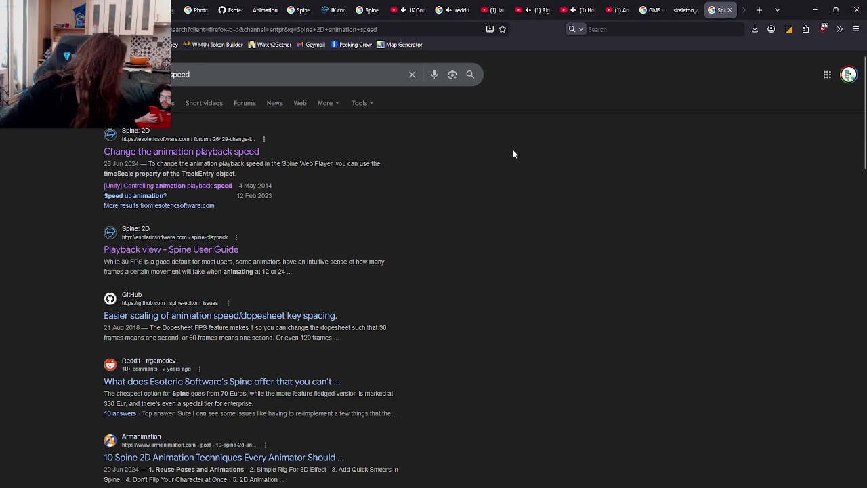
- Close the Spine speed search and GameMaker skeleton manual tabs, then return to Spine
middle_click(714, 8)
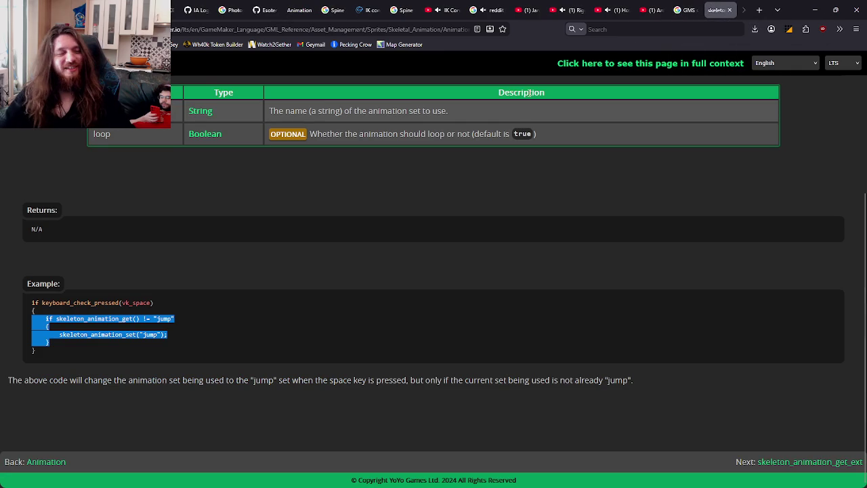
middle_click(718, 9)
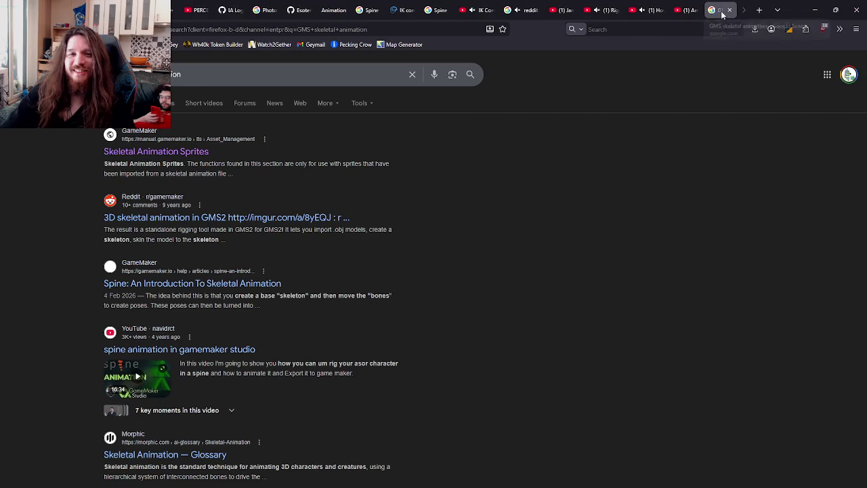
key("alt+Tab")
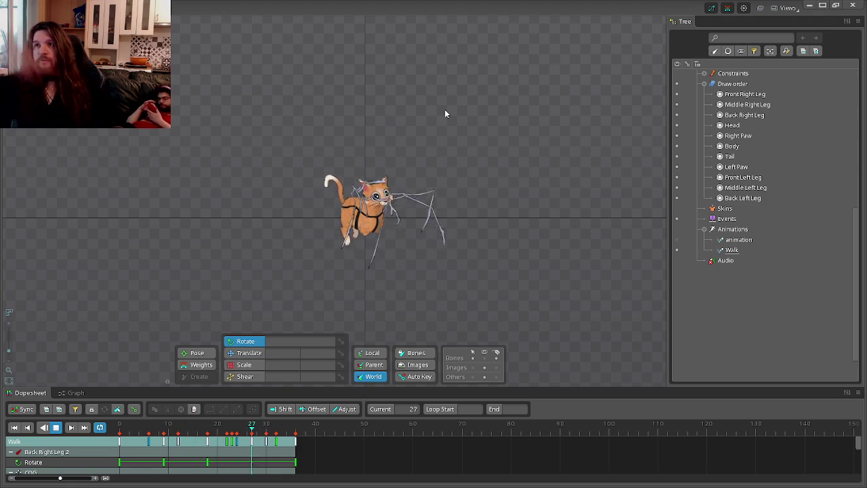
- Make the scratch 'animation' active and select the COG bone using the bone-name labels
left_click(742, 229)
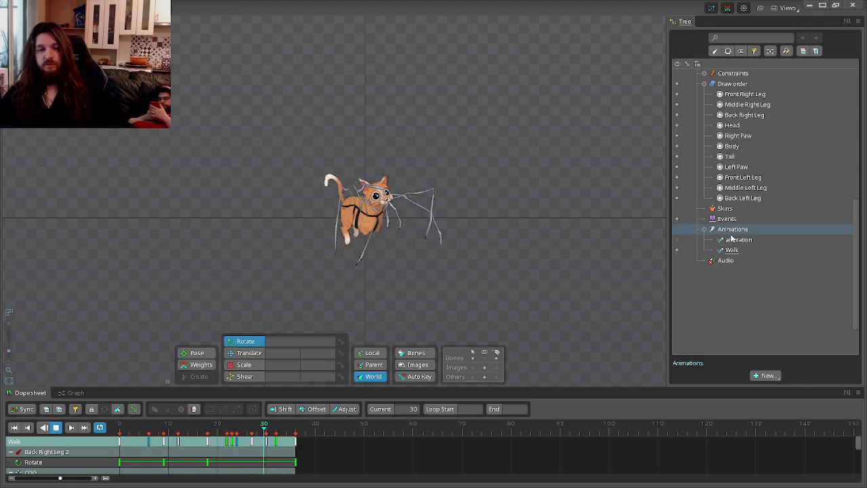
left_click(676, 239)
scroll(341, 192, "up", 3)
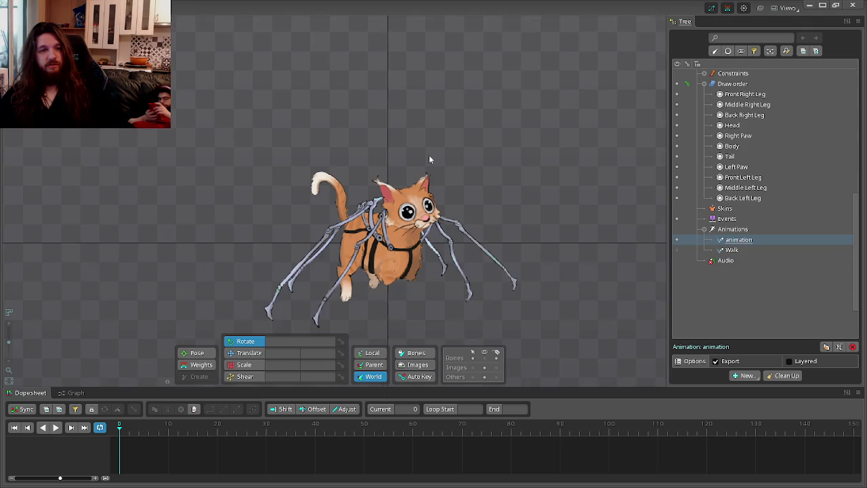
scroll(429, 159, "up", 1)
left_click(483, 359)
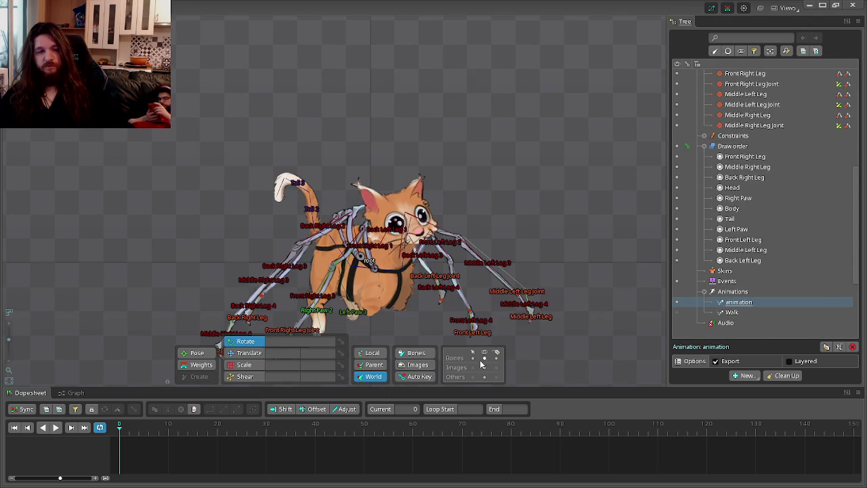
scroll(745, 176, "up", 7)
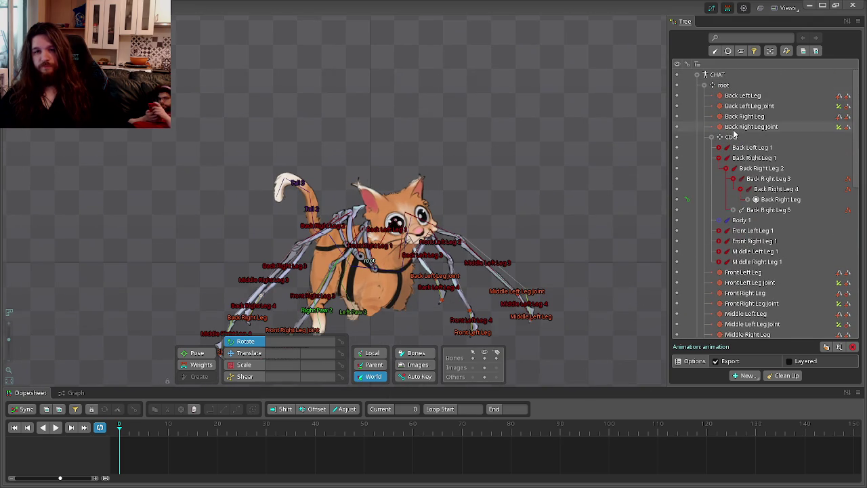
left_click(732, 137)
left_click(488, 357)
- Translate COG down, then up-right to 228.59, 290.23, and make Walk active again
scroll(541, 229, "down", 1)
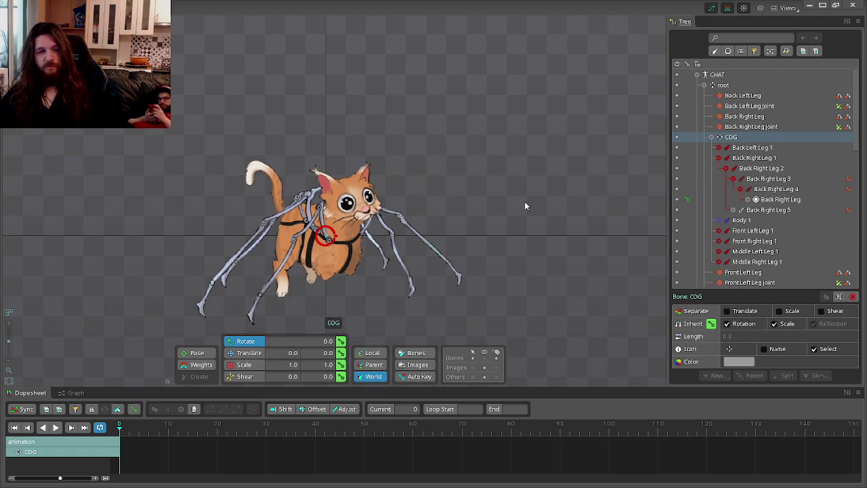
left_click(254, 357)
mouse_move(487, 177)
left_mouse_down()
mouse_move(487, 205)
mouse_move(626, 53)
mouse_move(472, 191)
left_mouse_up()
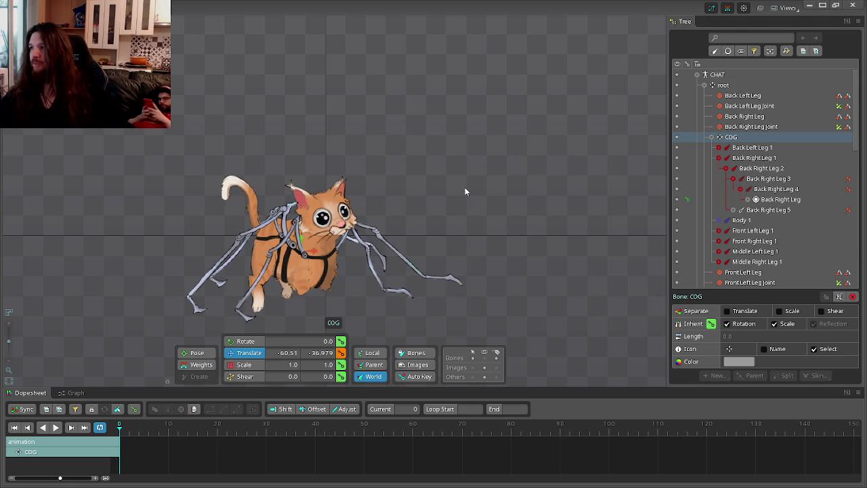
left_click_drag(472, 191, 581, 59)
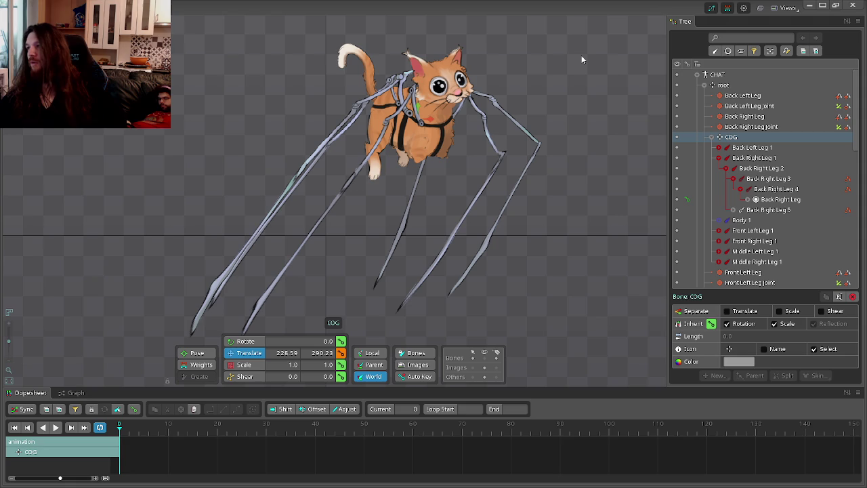
scroll(765, 215, "down", 4)
scroll(765, 215, "down", 4)
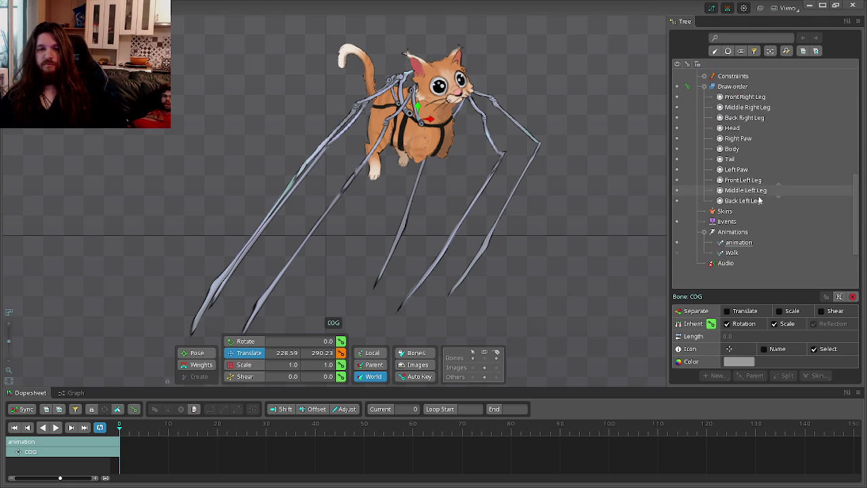
left_click(677, 249)
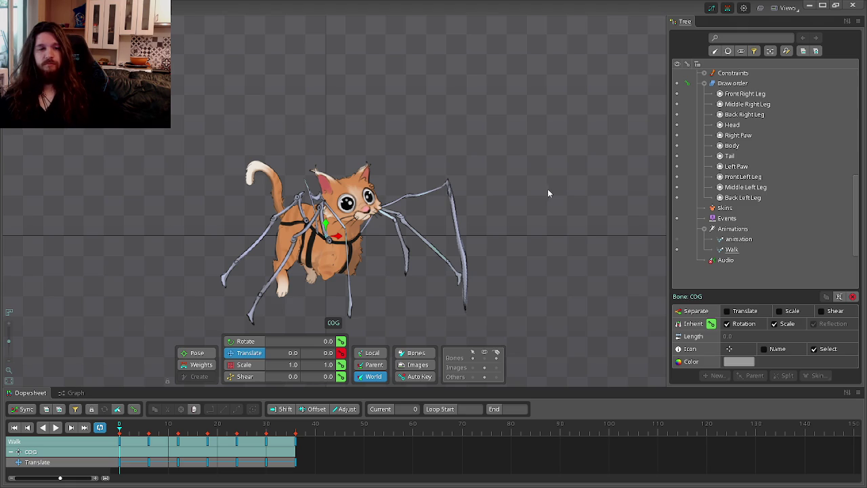
- Zoom the viewport out, play the Walk animation, then show the Windows desktop
scroll(542, 193, "down", 5)
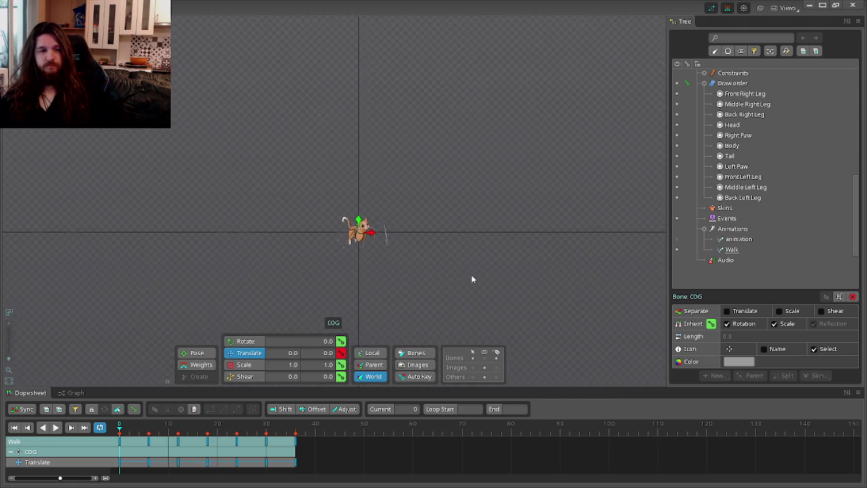
left_click(56, 428)
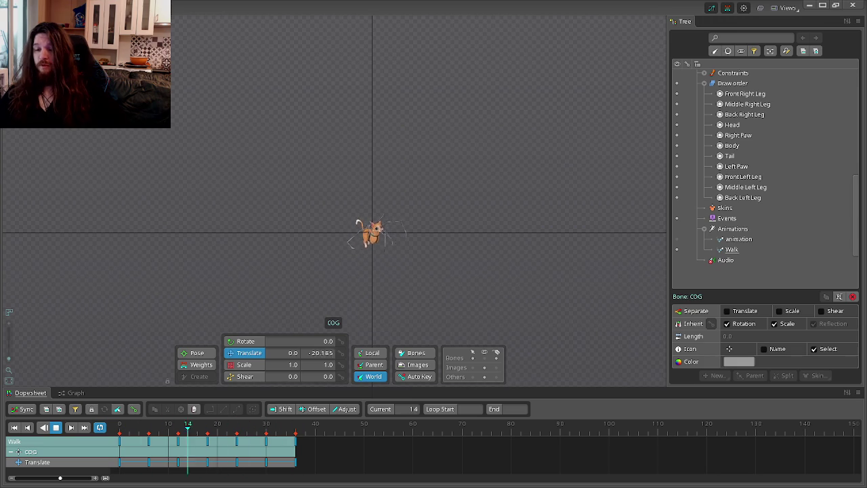
key("super+d")
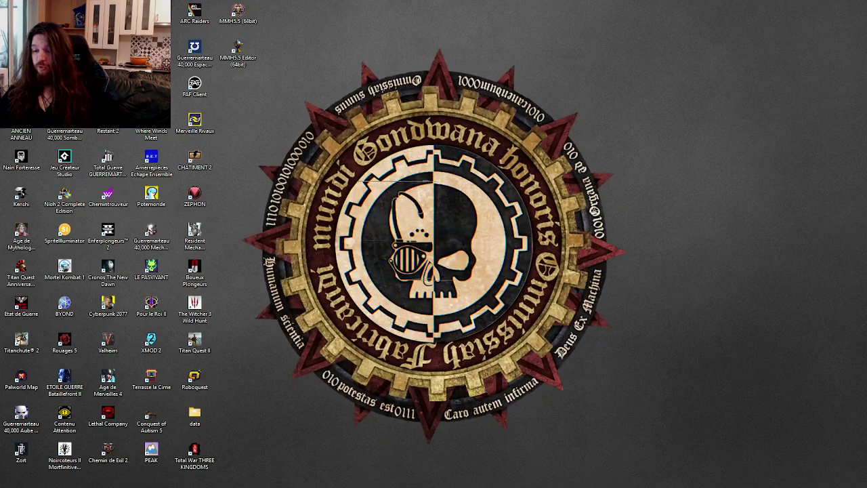
key("super+d")
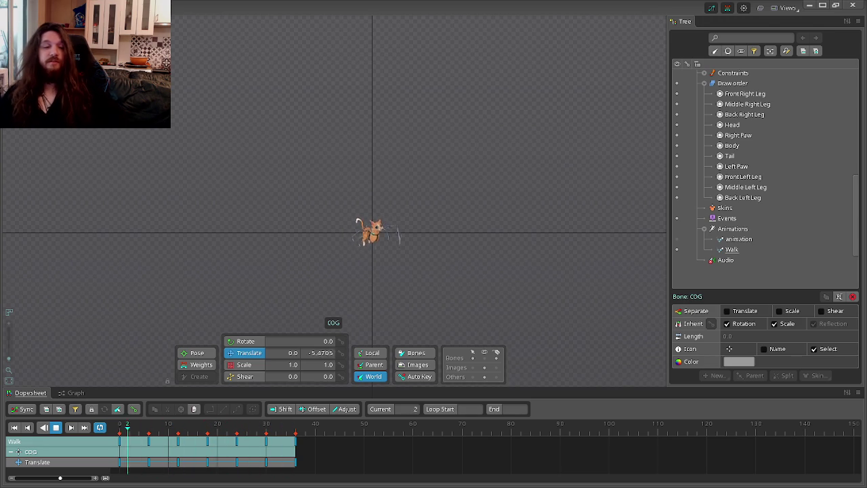
scroll(434, 271, "up", 2)
scroll(334, 264, "up", 2)
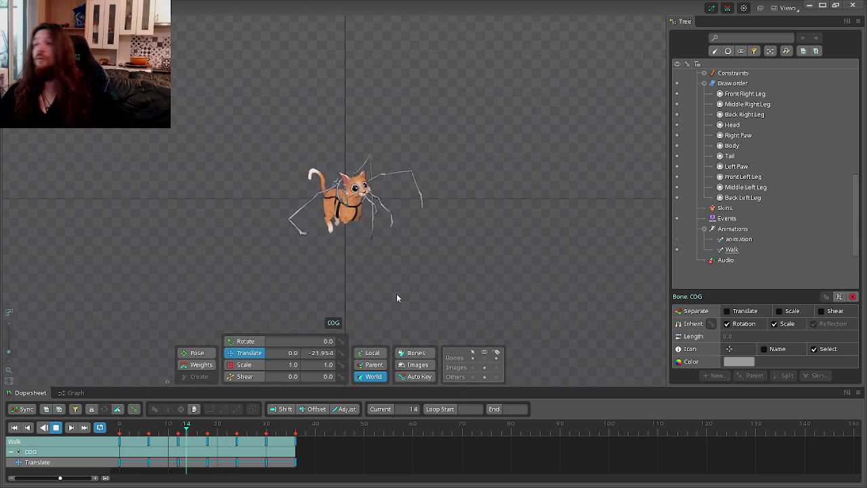